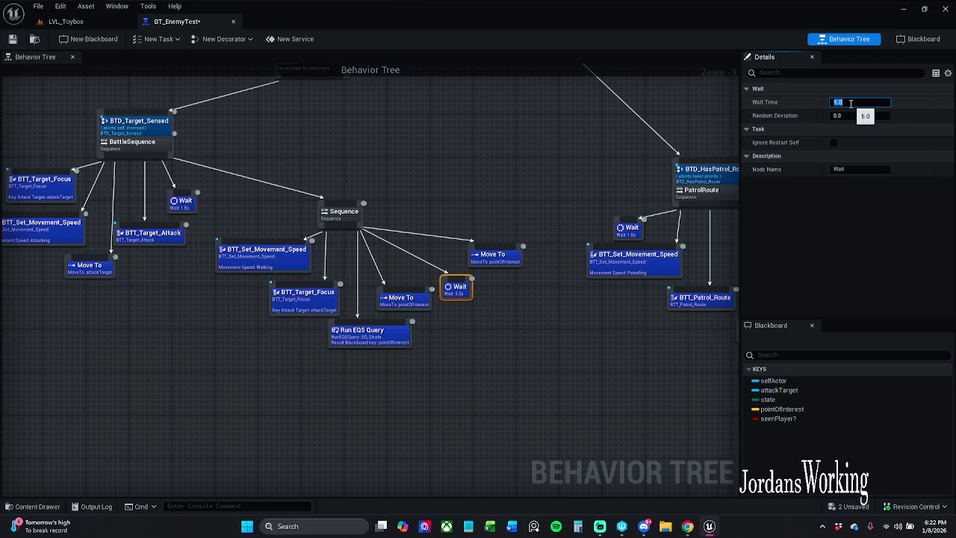
{"action": "type", "text": "1"}
Step: Change the Wait node's time to 2.0 seconds, save BT_EnemyTest, and switch to the LVL_Toybox level
{"action": "key", "text": "Return"}
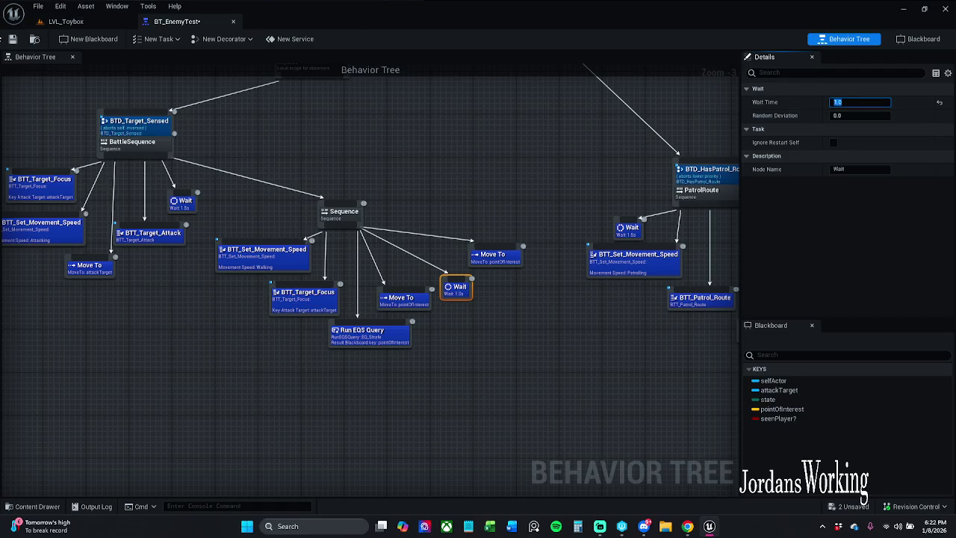
{"action": "key", "text": "ctrl+s"}
{"action": "left_click", "coordinate": [866, 102]}
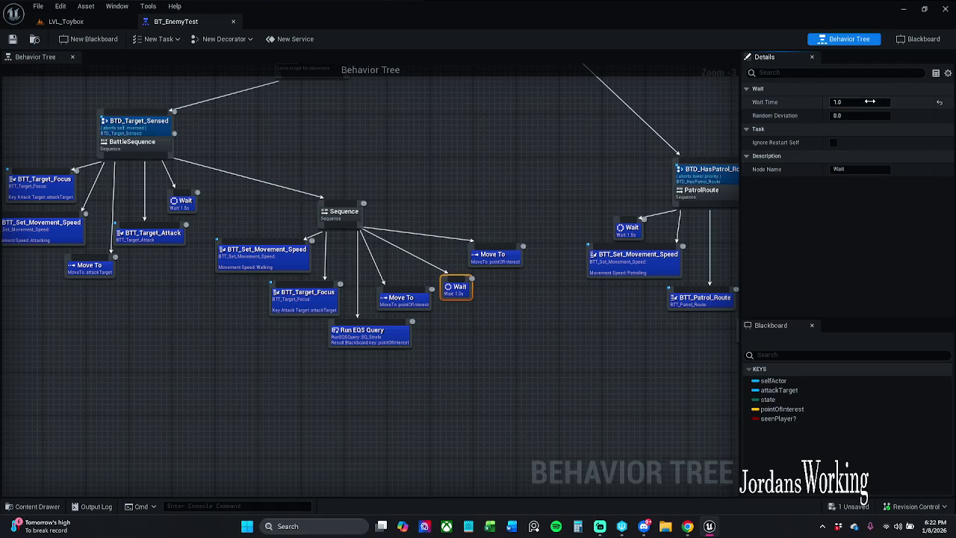
{"action": "type", "text": "2"}
{"action": "key", "text": "Return"}
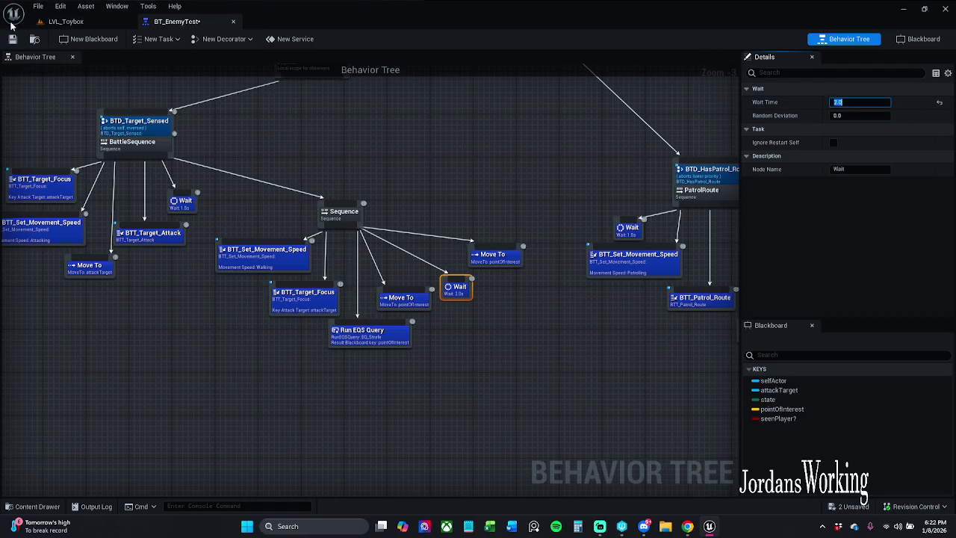
{"action": "key", "text": "ctrl+s"}
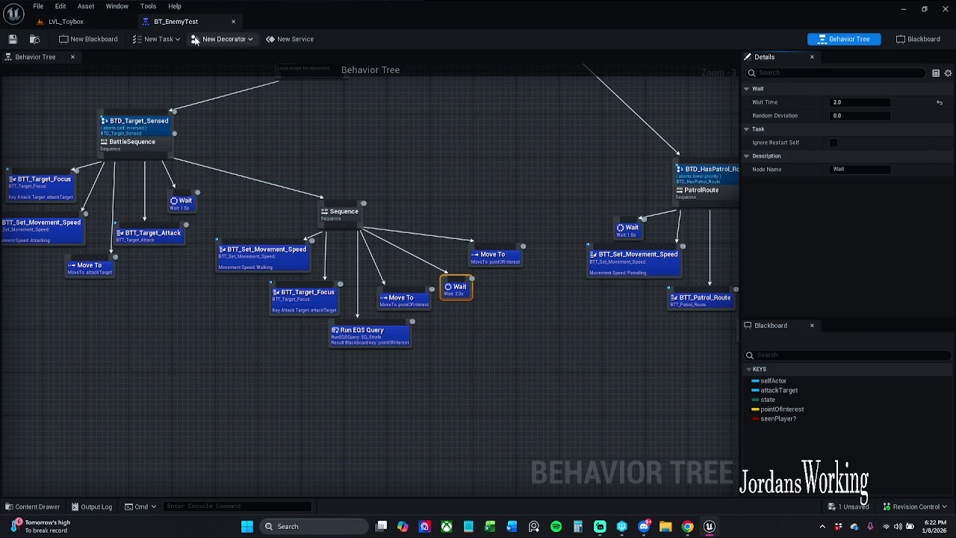
{"action": "left_click", "coordinate": [74, 21]}
Step: Play LVL_Toybox in the editor, run to an enemy and strike it with the sword, then stop
{"action": "left_click", "coordinate": [241, 42]}
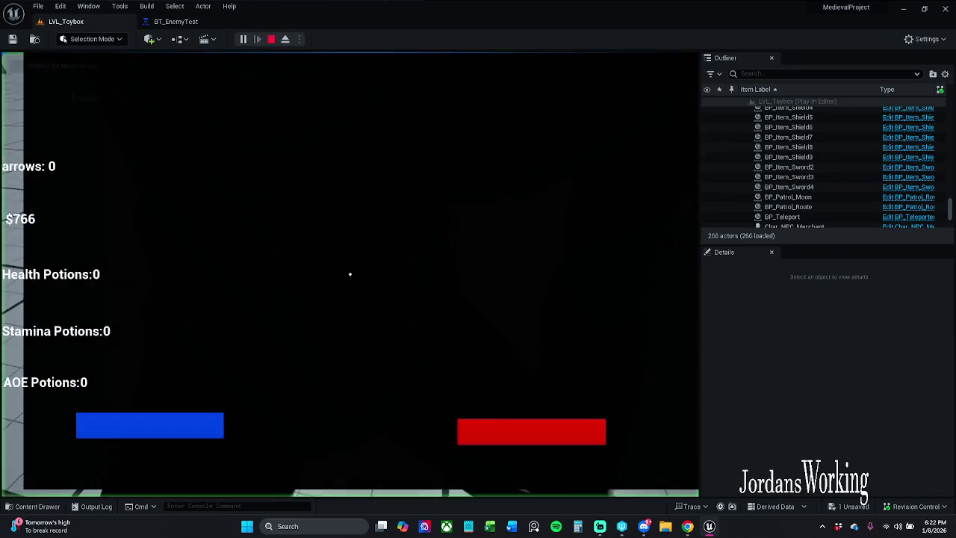
{"action": "key", "text": "s"}
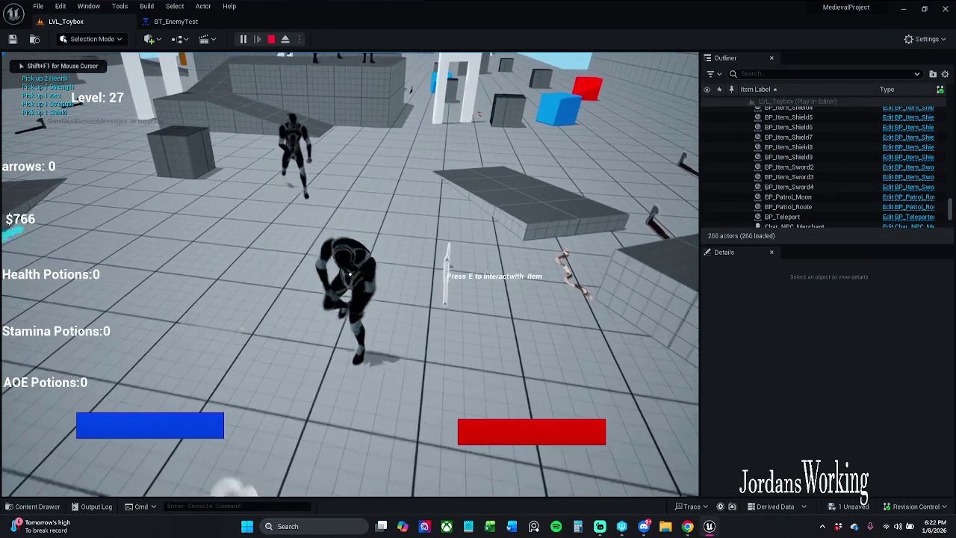
{"action": "key", "text": "w"}
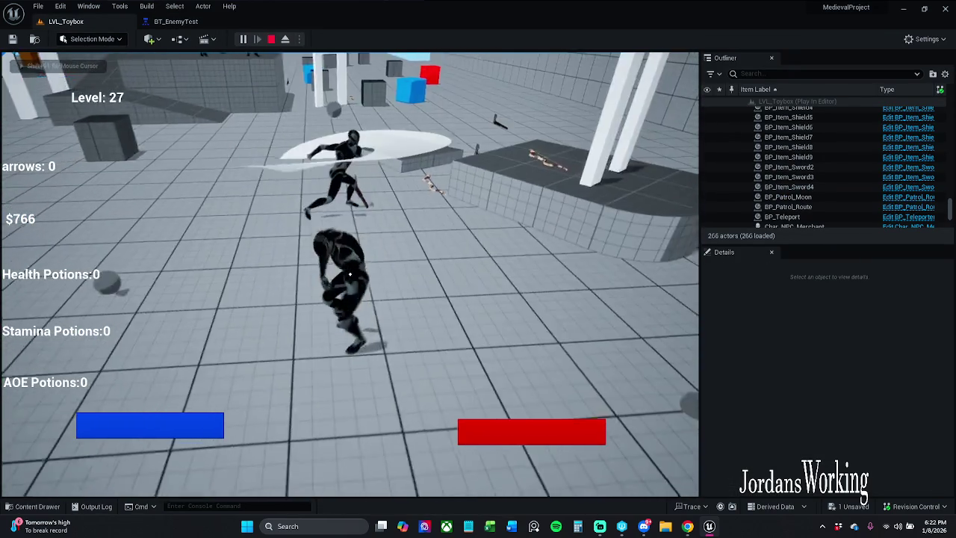
{"action": "key", "text": "w"}
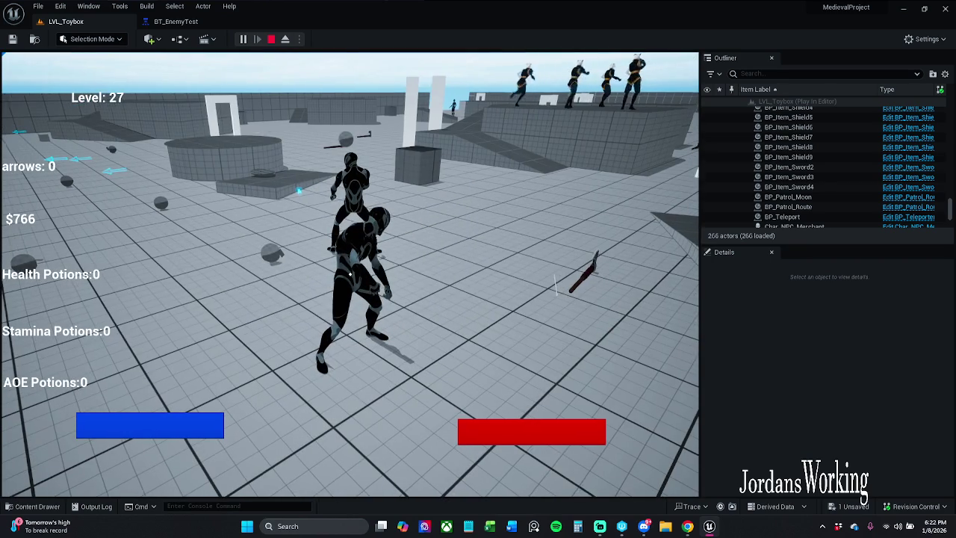
{"action": "left_click", "coordinate": [349, 274]}
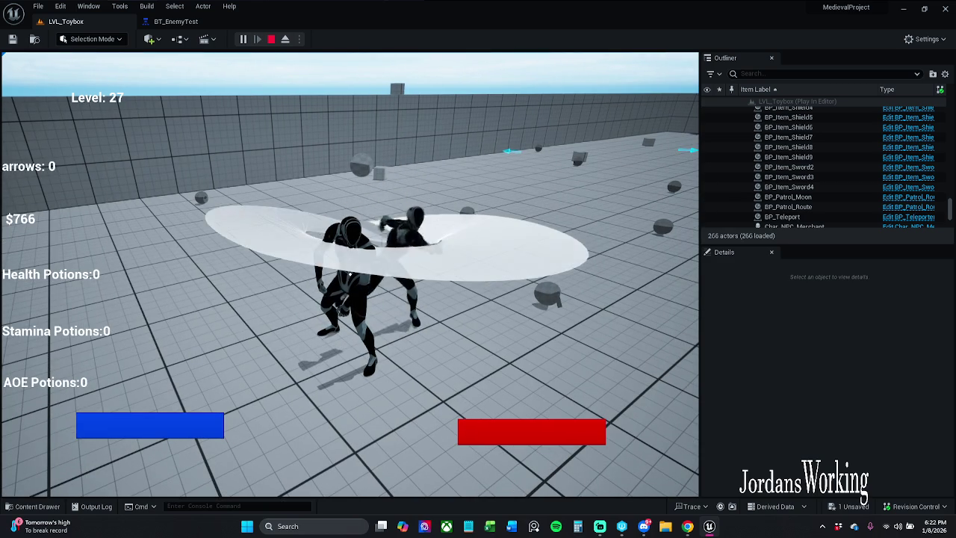
{"action": "key", "text": "Escape"}
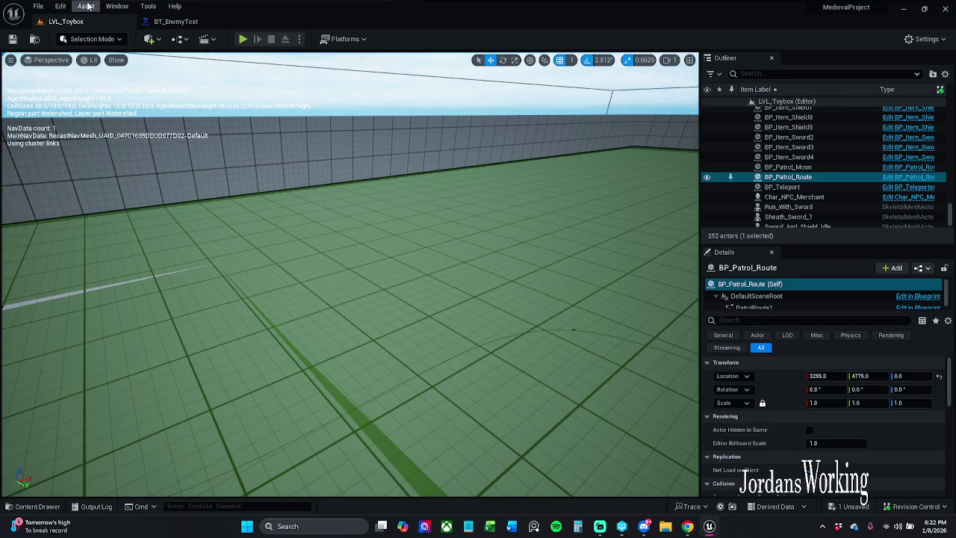
Step: Save all assets, checking out Char_Enemy_Parent, and start a Submit Content to revision control
{"action": "left_click", "coordinate": [38, 6]}
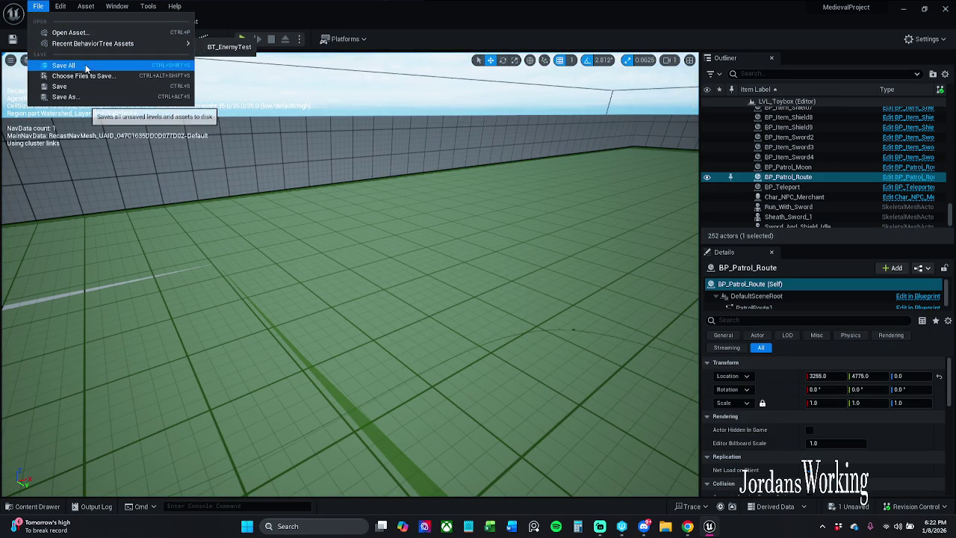
{"action": "left_click", "coordinate": [63, 65]}
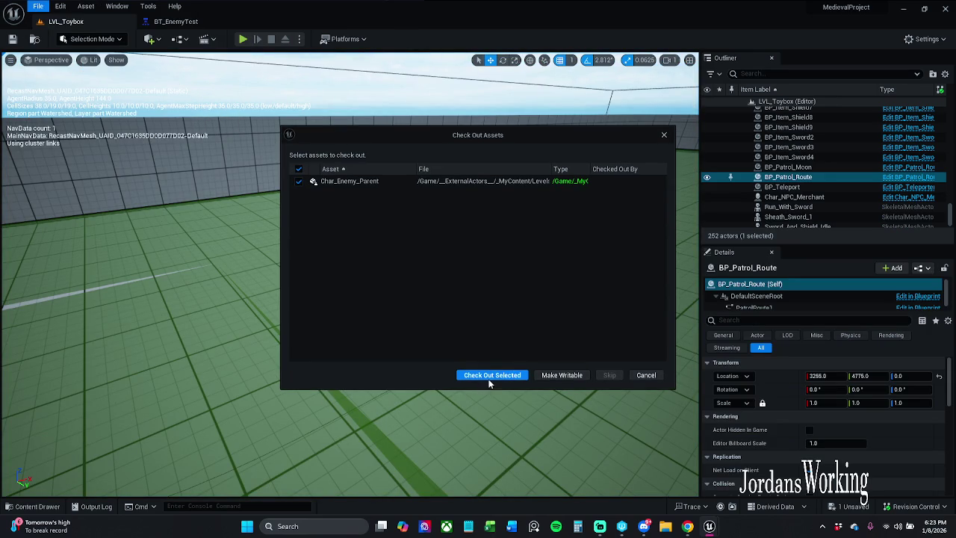
{"action": "left_click", "coordinate": [489, 376]}
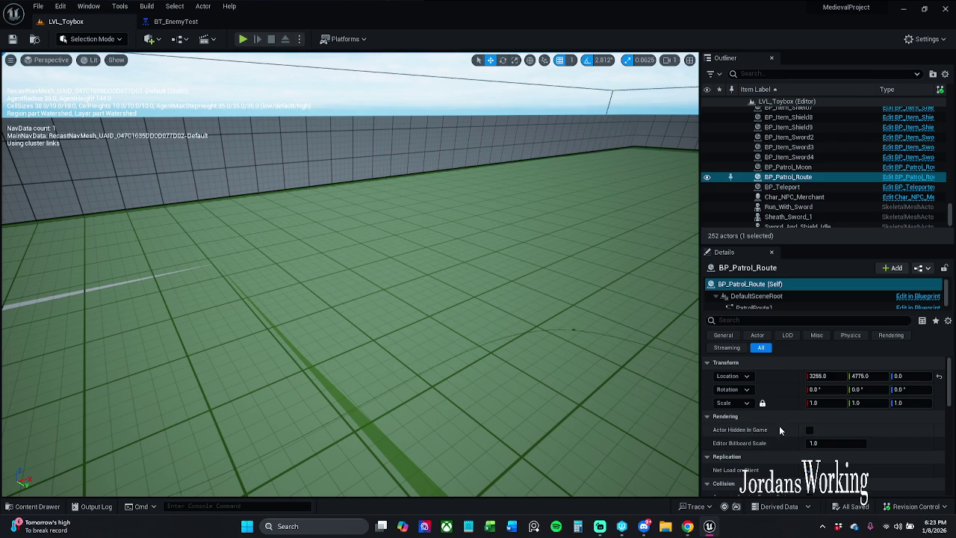
{"action": "left_click", "coordinate": [915, 506]}
{"action": "left_click", "coordinate": [896, 462]}
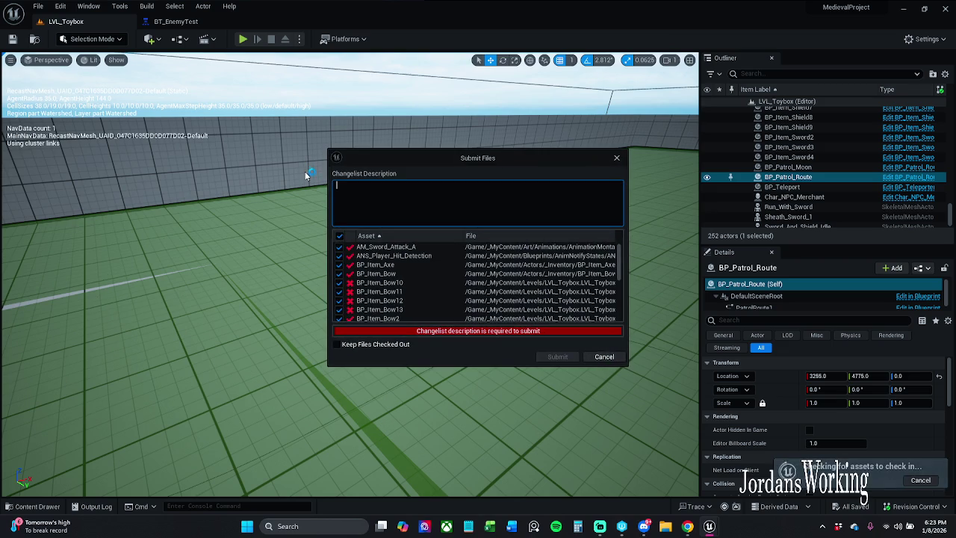
Step: Write the changelist description 'Set the enemies movement speed to walking once they are attacking.' and prefix it with 'I'
{"action": "scroll", "coordinate": [443, 284], "scroll_direction": "down", "scroll_amount": 3}
{"action": "scroll", "coordinate": [443, 283], "scroll_direction": "up", "scroll_amount": 6}
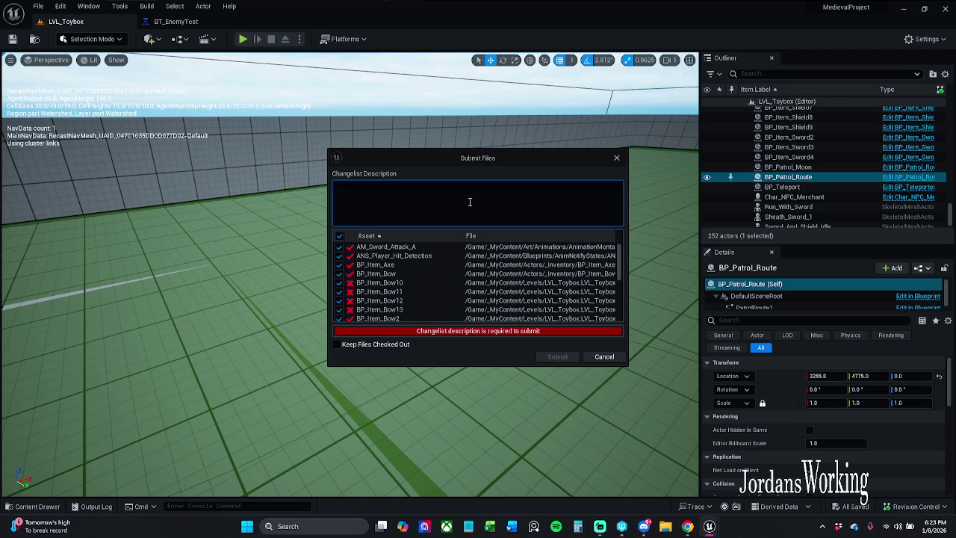
{"action": "type", "text": "Set the"}
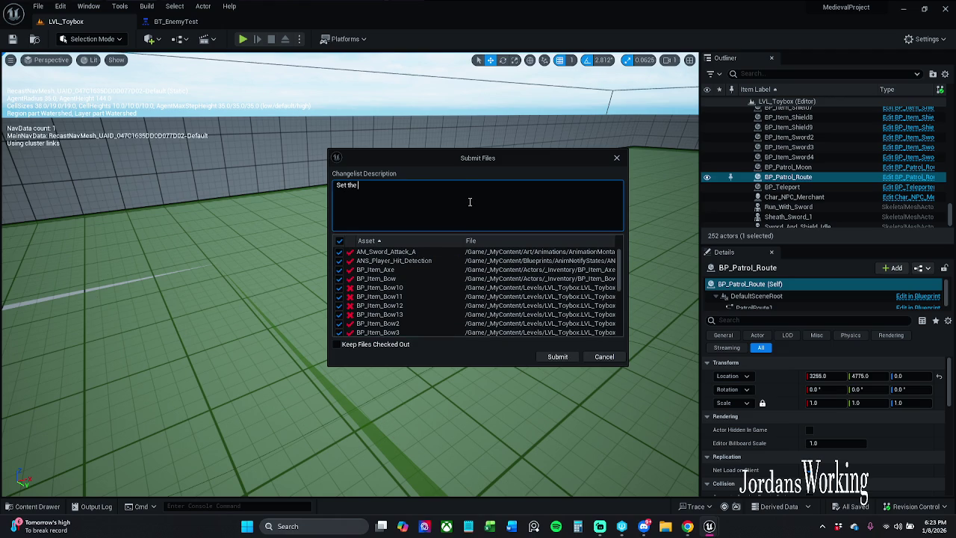
{"action": "type", "text": " enemy"}
{"action": "type", "text": "ies mo"}
{"action": "type", "text": "vement sp"}
{"action": "type", "text": "eed to"}
{"action": "type", "text": " walk"}
{"action": "type", "text": "ing"}
{"action": "type", "text": "once"}
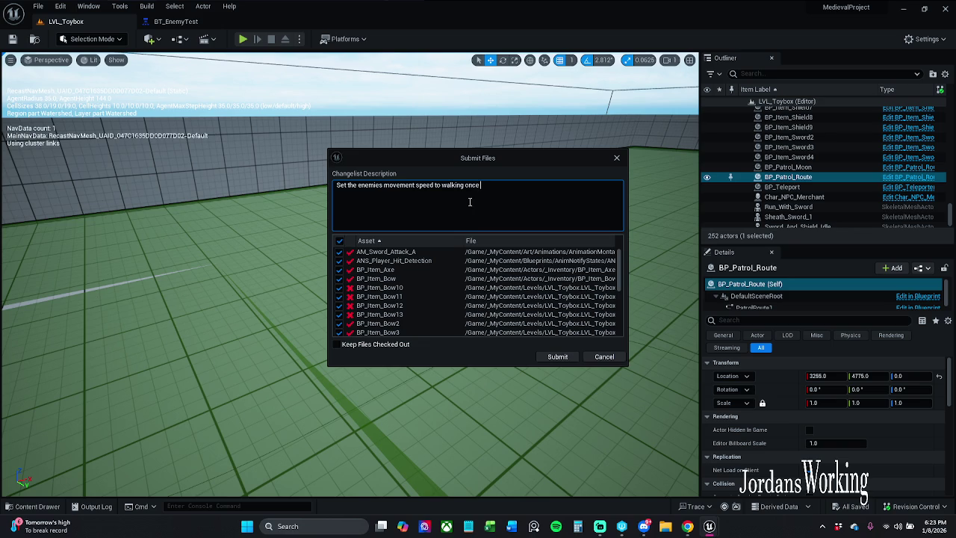
{"action": "type", "text": "they "}
{"action": "type", "text": "are"}
{"action": "type", "text": " attack"}
{"action": "type", "text": "ing."}
{"action": "key", "text": "Home"}
{"action": "type", "text": "I"}
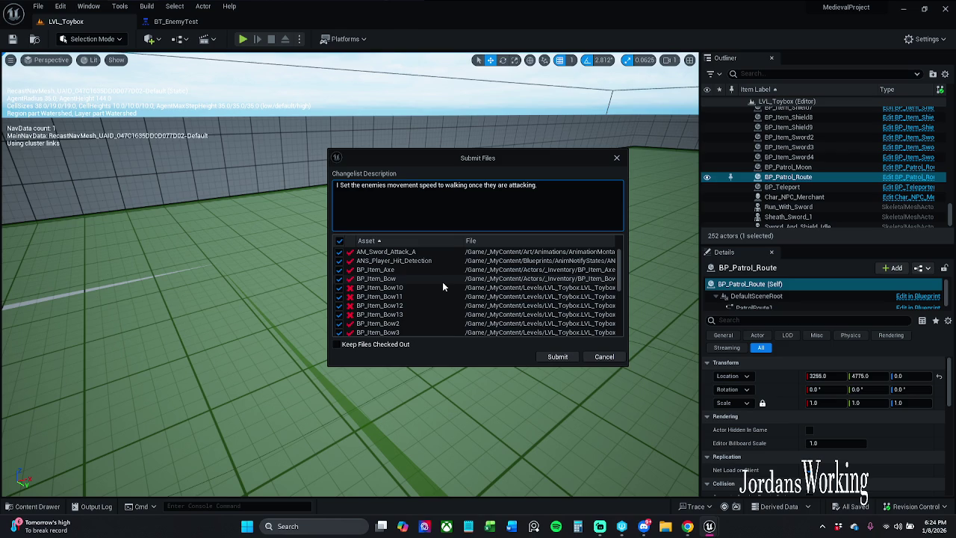
Step: Append 'and tried to look for a way on how to make the enemy apply damage' and replace 'attacking' with 'strafing'
{"action": "scroll", "coordinate": [442, 287], "scroll_direction": "down", "scroll_amount": 10}
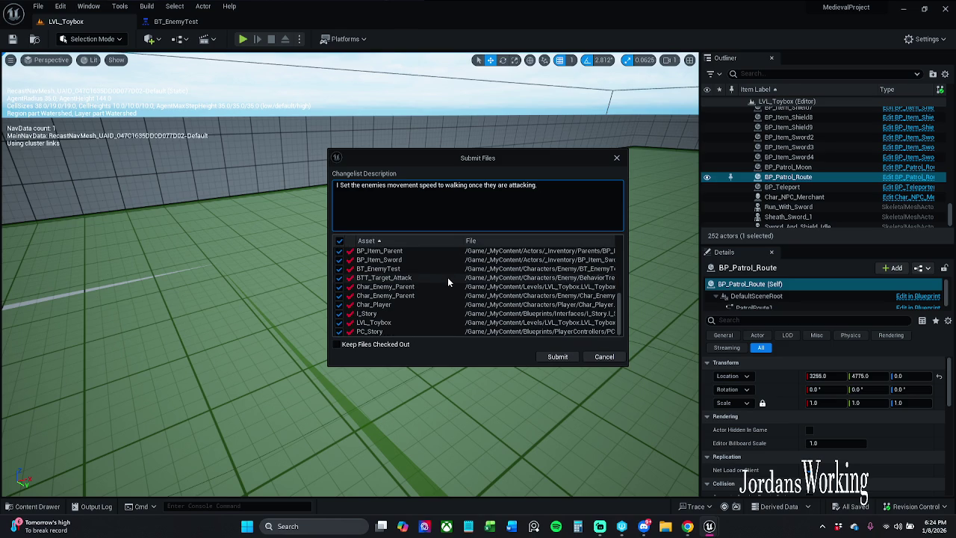
{"action": "type", "text": " and "}
{"action": "type", "text": "tried t"}
{"action": "type", "text": "o look f"}
{"action": "type", "text": "or "}
{"action": "type", "text": "a way on"}
{"action": "type", "text": " how to"}
{"action": "type", "text": " make th"}
{"action": "type", "text": "e ene"}
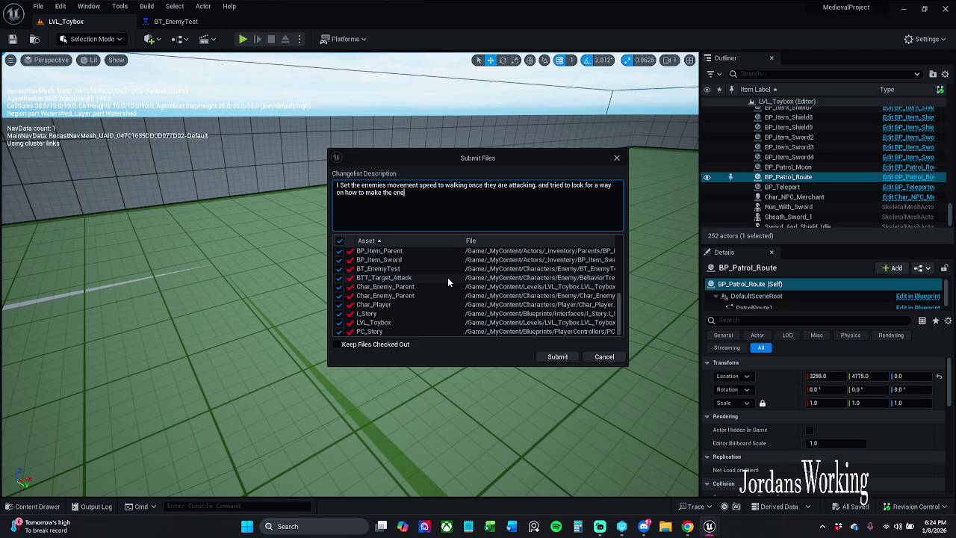
{"action": "type", "text": "my apply da"}
{"action": "type", "text": "mage."}
{"action": "double_click", "coordinate": [521, 186]}
{"action": "type", "text": "strafe"}
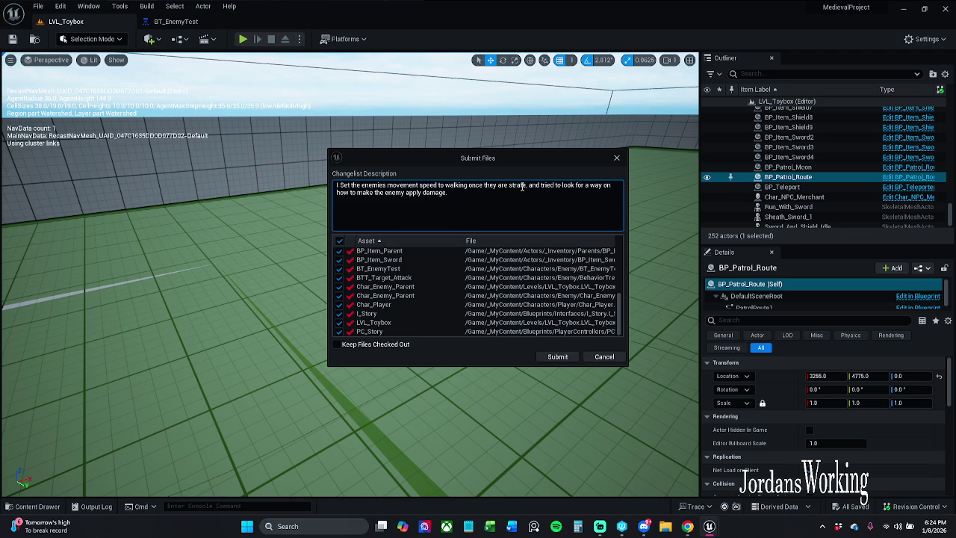
{"action": "key", "text": "BackSpace"}
{"action": "type", "text": "ing"}
Step: End the description with 'to the player.' and submit the changelist
{"action": "type", "text": "to the"}
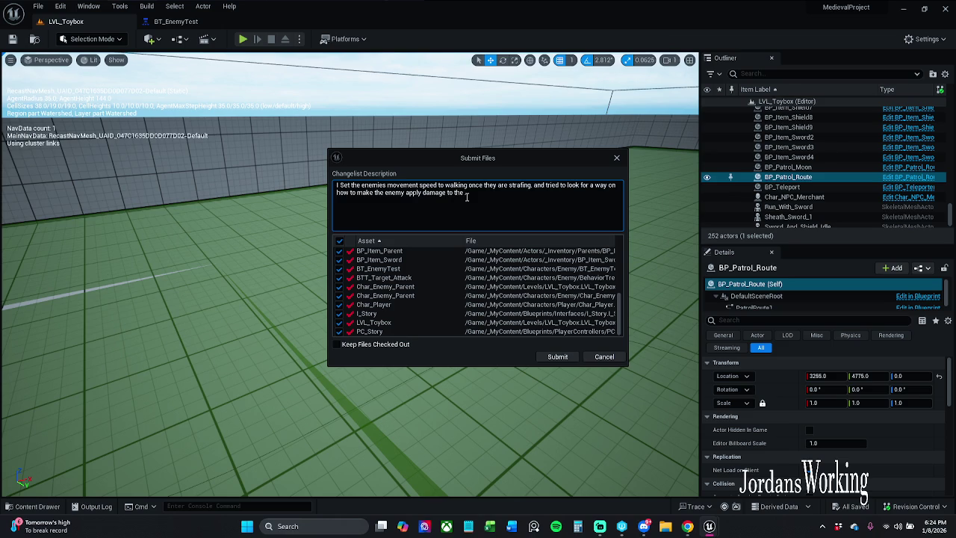
{"action": "type", "text": " player"}
{"action": "type", "text": "."}
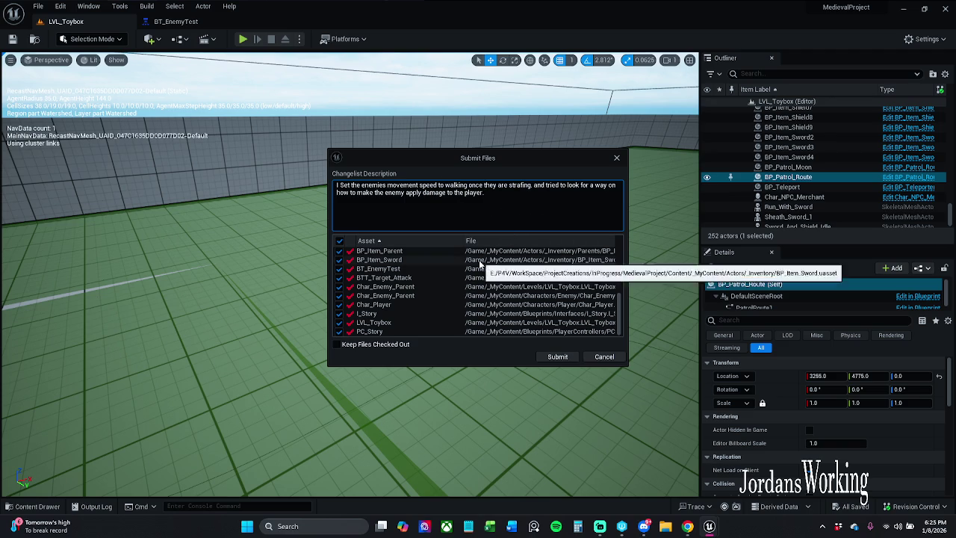
{"action": "left_click", "coordinate": [557, 356]}
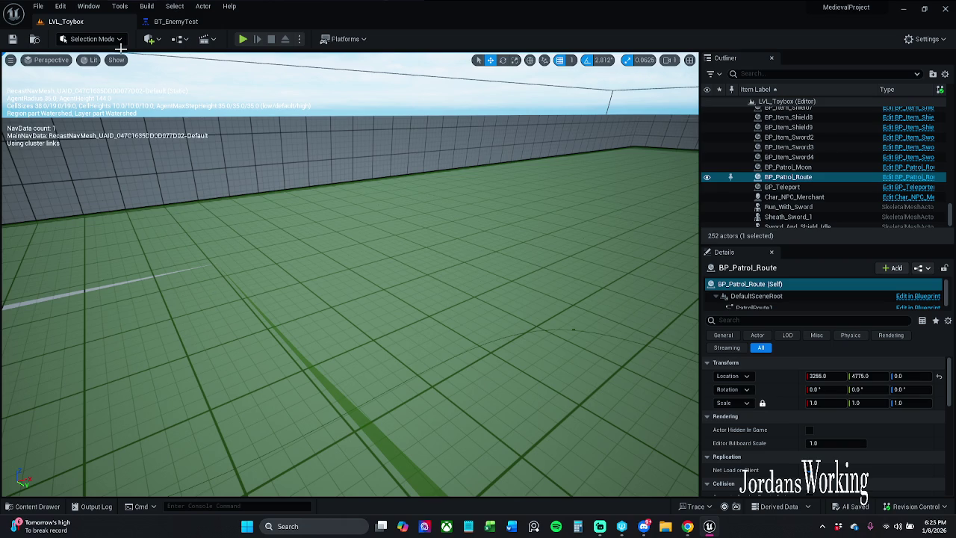
Step: Turn the viewport toward the building on the right and start a new play session
{"action": "mouse_move", "coordinate": [647, 531]}
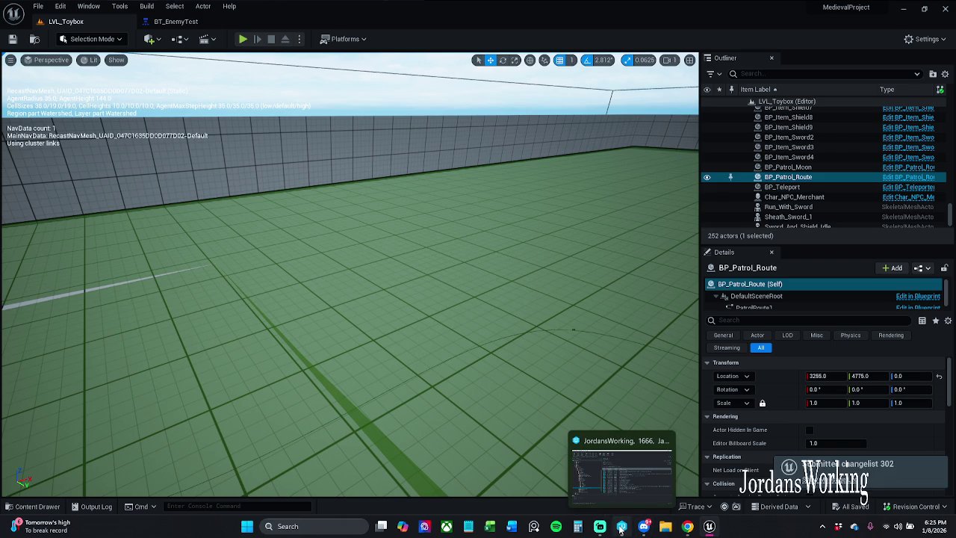
{"action": "left_click_drag", "start_coordinate": [514, 260], "coordinate": [433, 253]}
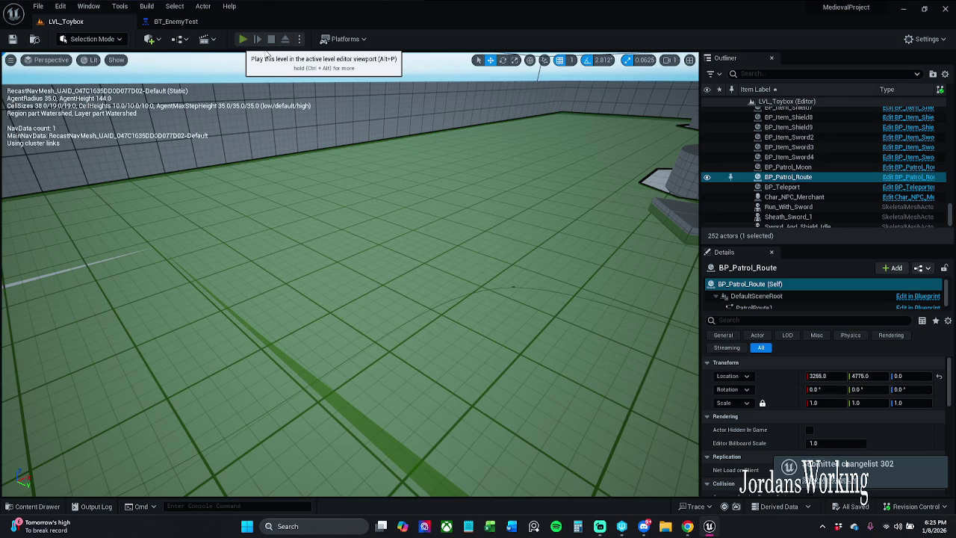
{"action": "left_click", "coordinate": [242, 39]}
Step: Pick up the axe and hit an enemy twice with it
{"action": "key", "text": "e"}
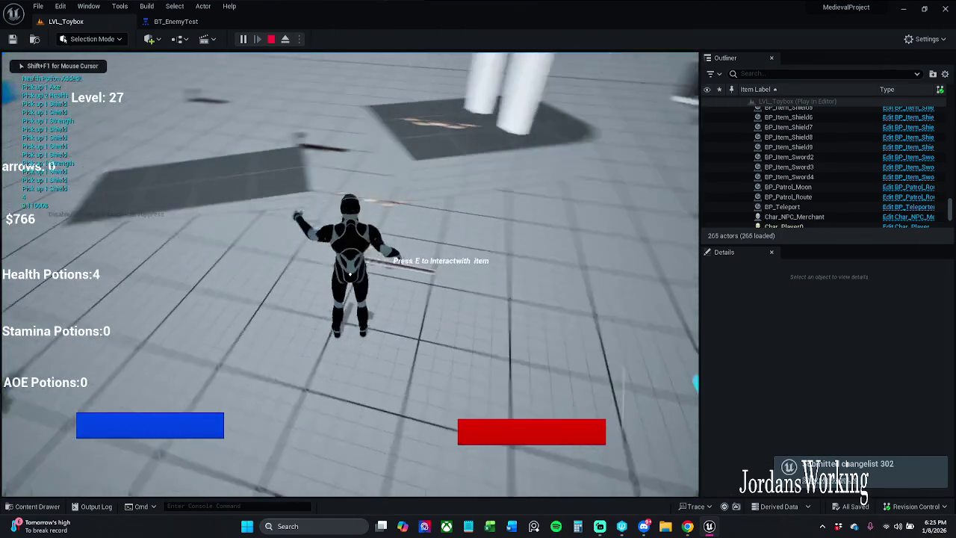
{"action": "key", "text": "w"}
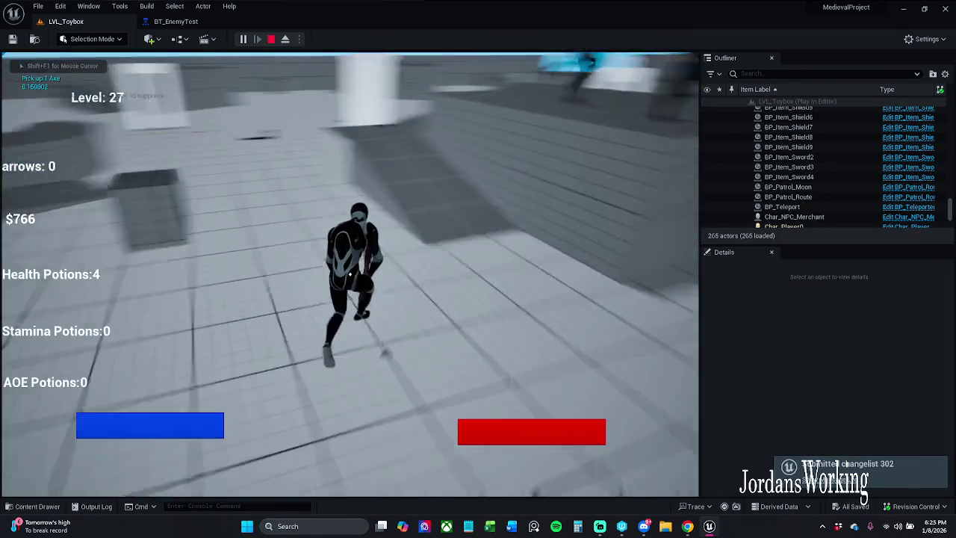
{"action": "left_click", "coordinate": [349, 274]}
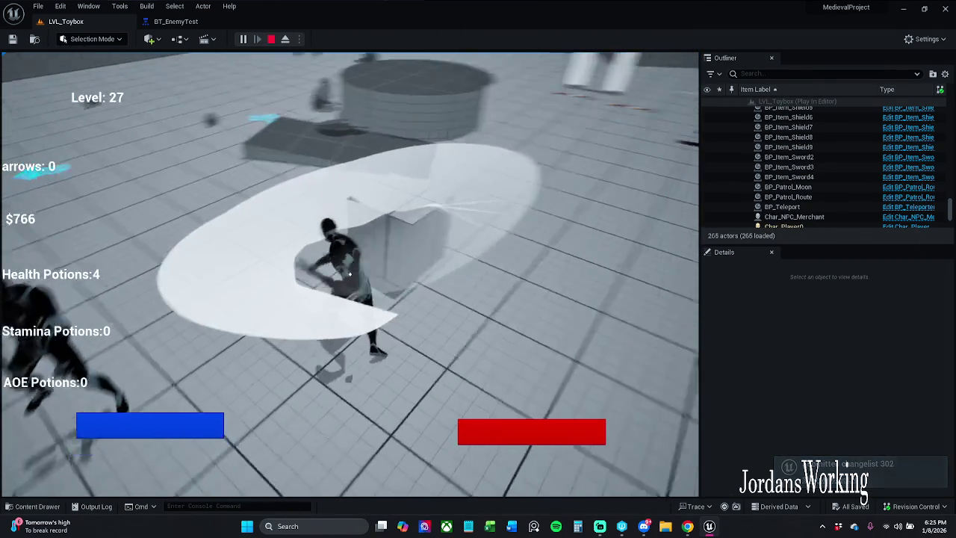
{"action": "left_click", "coordinate": [349, 274]}
Step: Collect the bow, fire arrows at enemies across the arena, then stop the session
{"action": "key", "text": "w"}
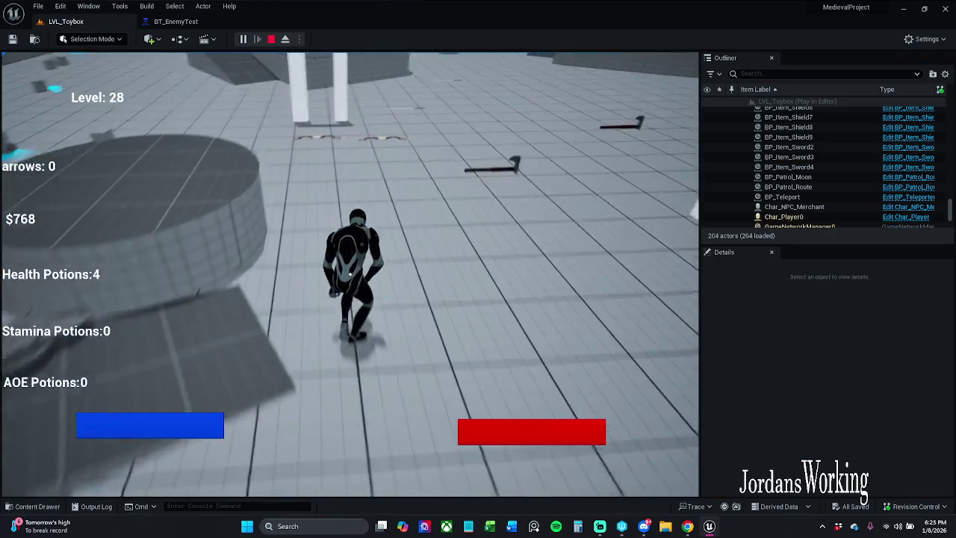
{"action": "key", "text": "e"}
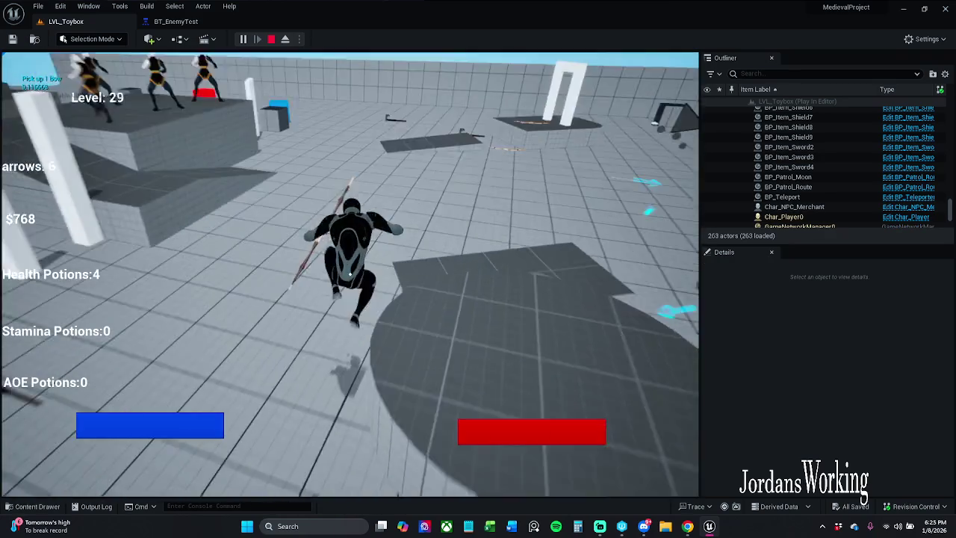
{"action": "left_click", "coordinate": [348, 275]}
{"action": "left_click", "coordinate": [349, 275]}
{"action": "key", "text": "w"}
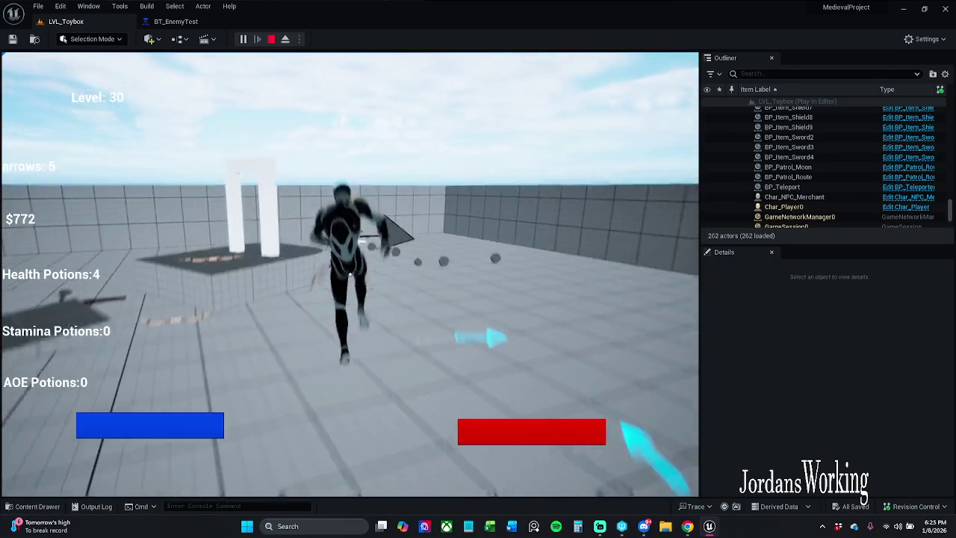
{"action": "left_click", "coordinate": [349, 275]}
{"action": "left_click", "coordinate": [348, 274]}
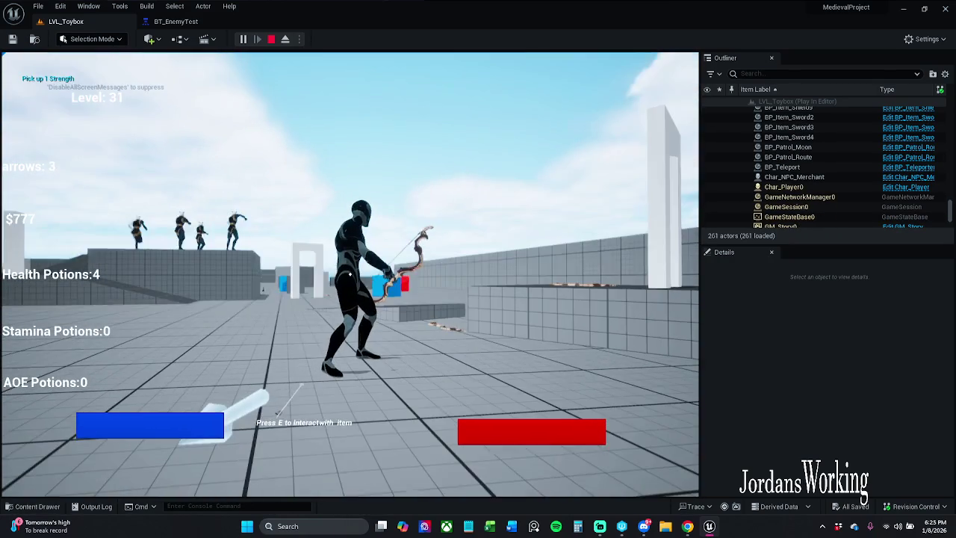
{"action": "left_click", "coordinate": [349, 275]}
{"action": "left_click", "coordinate": [349, 275]}
{"action": "left_click", "coordinate": [348, 275]}
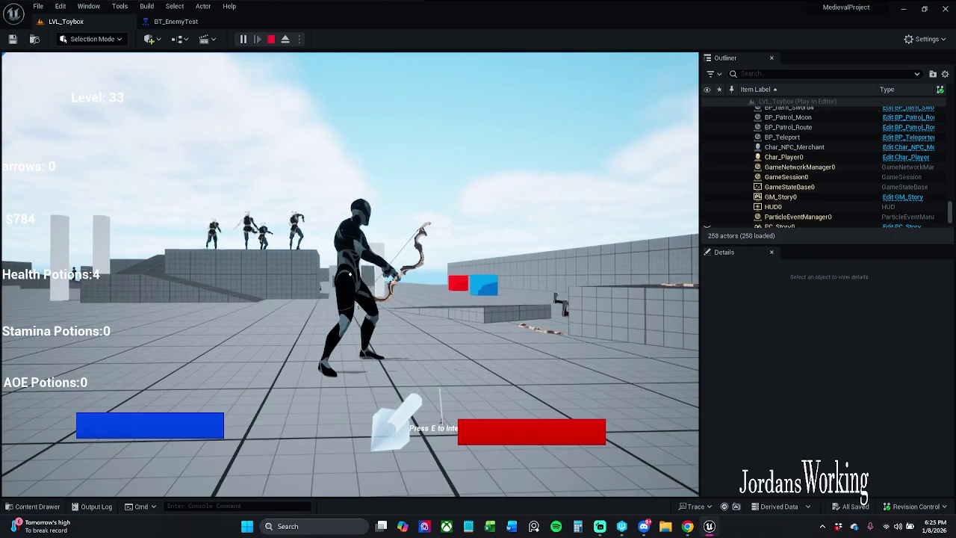
{"action": "key", "text": "Escape"}
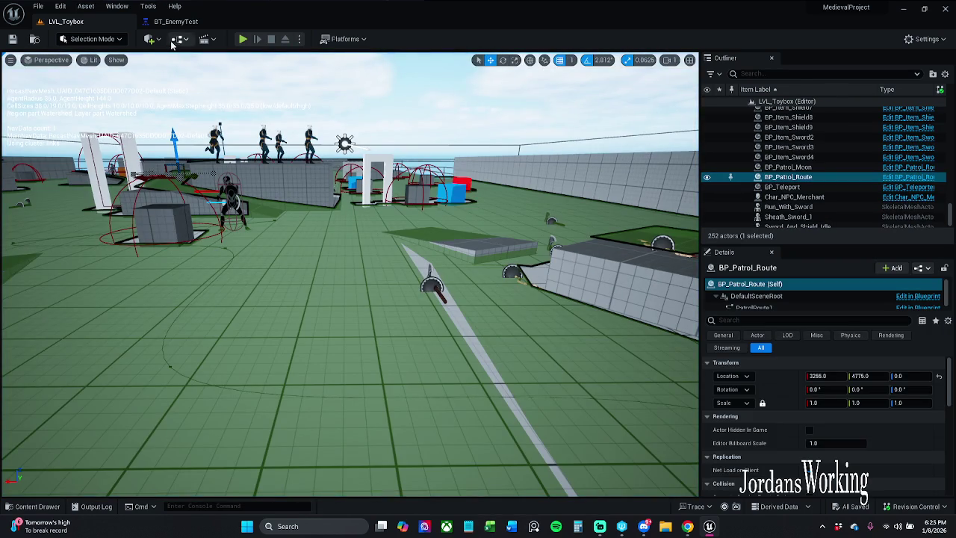
Step: Close BT_EnemyTest and open BP_Arrow from _MyContent > Actors in the Content Drawer
{"action": "left_click", "coordinate": [178, 24]}
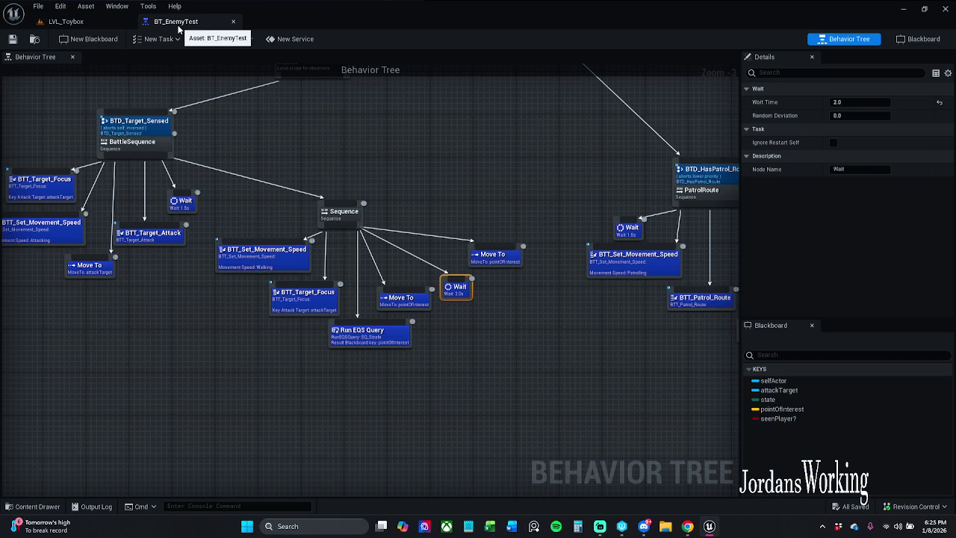
{"action": "left_click", "coordinate": [232, 26]}
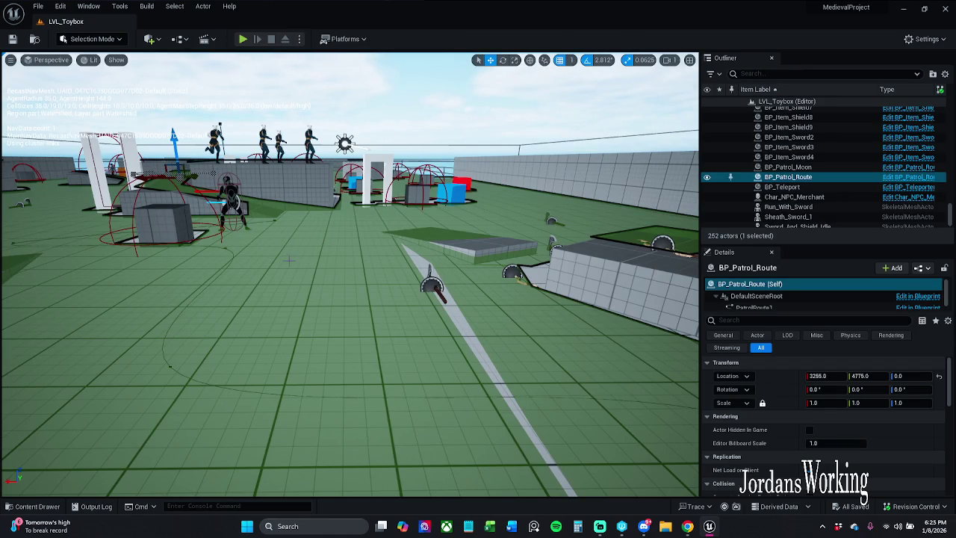
{"action": "left_click", "coordinate": [36, 506]}
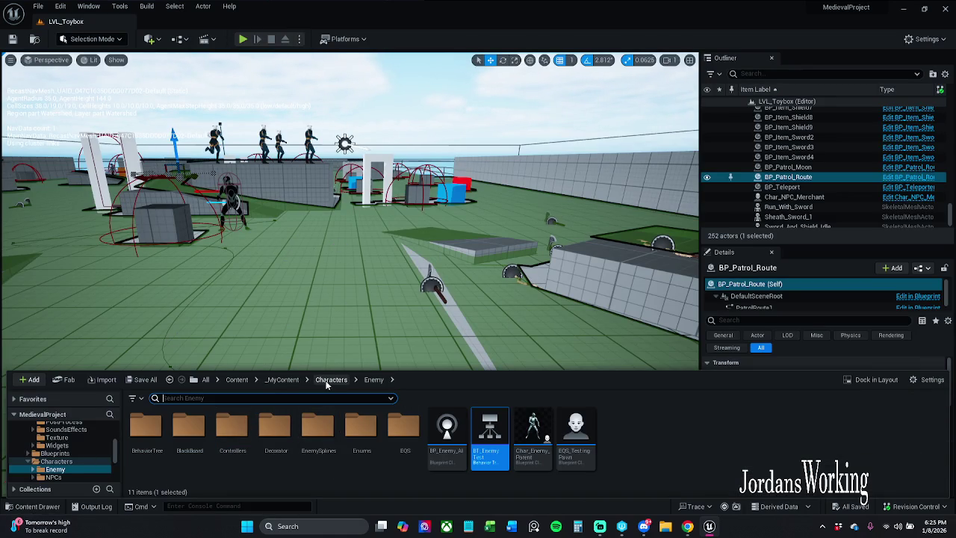
{"action": "left_click", "coordinate": [326, 380]}
{"action": "left_click", "coordinate": [283, 382]}
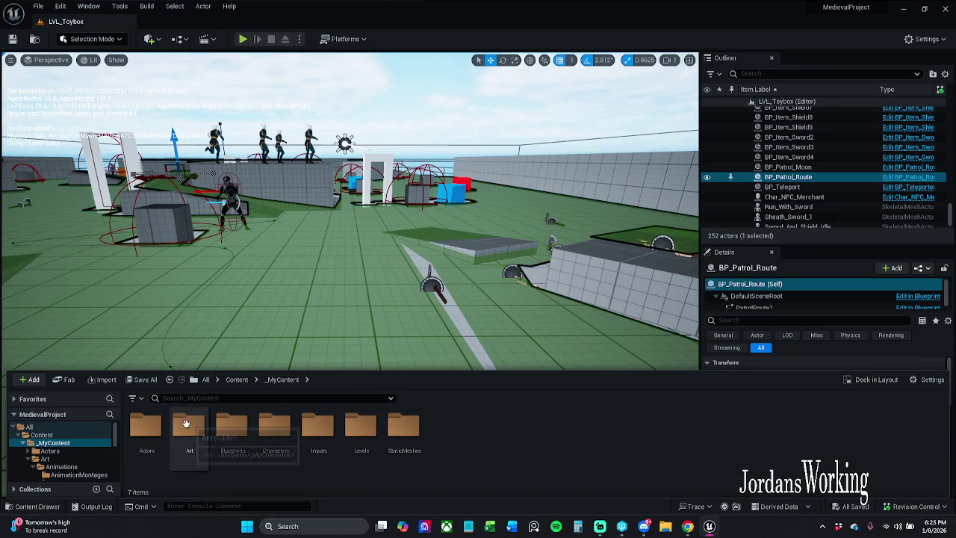
{"action": "double_click", "coordinate": [144, 440]}
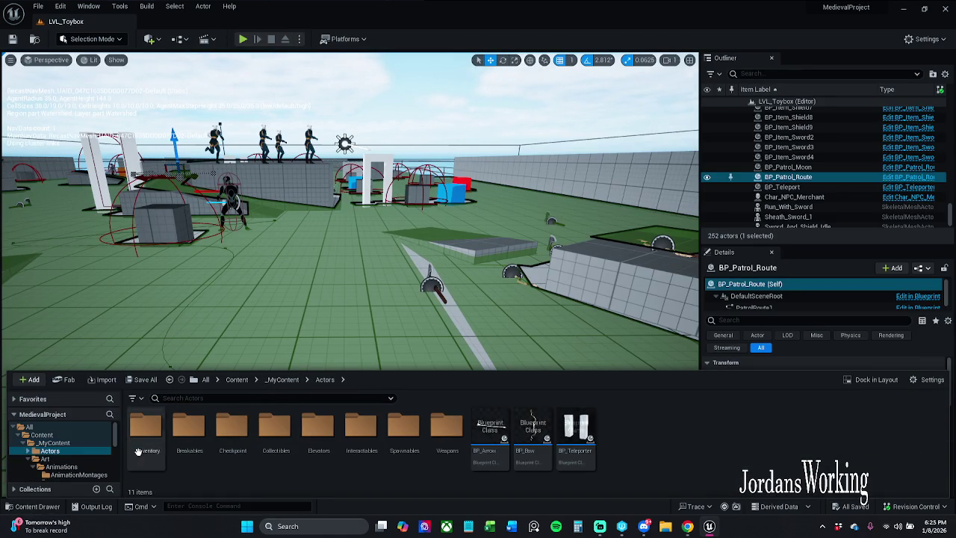
{"action": "double_click", "coordinate": [490, 433]}
Step: Locate the Dam Amount variable in BP_Arrow's Event Graph and set its default value to 15.0
{"action": "left_click_drag", "start_coordinate": [336, 301], "coordinate": [515, 298]}
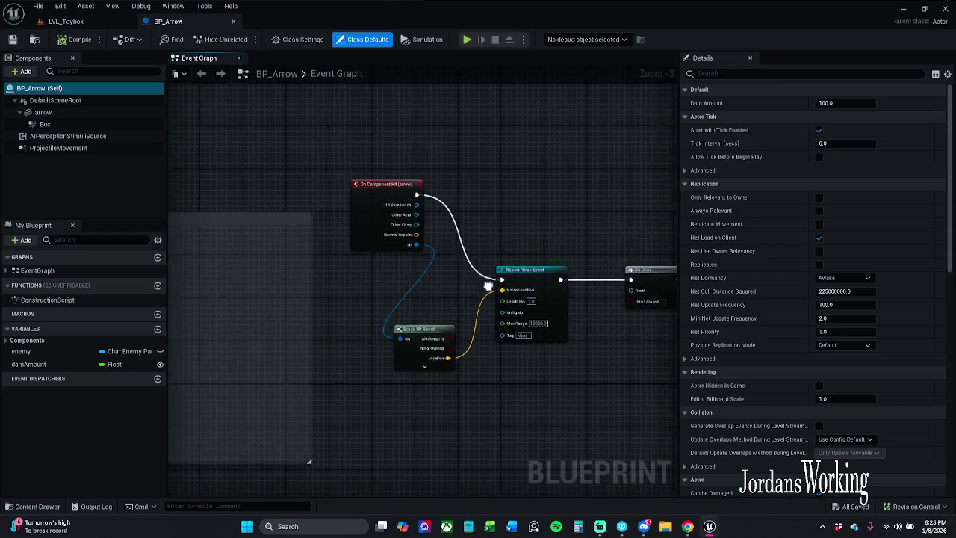
{"action": "mouse_move", "coordinate": [304, 295]}
{"action": "left_mouse_down"}
{"action": "mouse_move", "coordinate": [421, 294]}
{"action": "mouse_move", "coordinate": [549, 274]}
{"action": "left_mouse_up"}
{"action": "left_click_drag", "start_coordinate": [474, 254], "coordinate": [590, 251]}
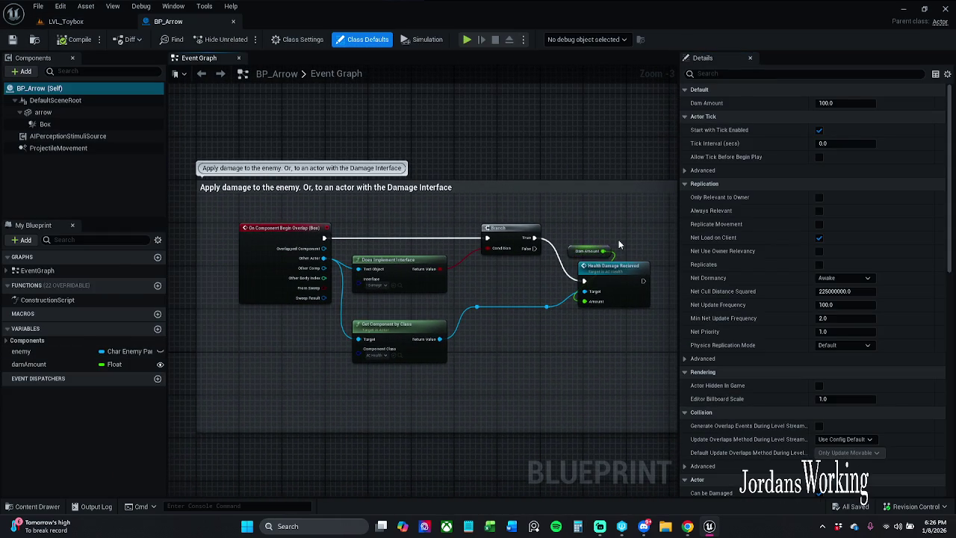
{"action": "left_click", "coordinate": [589, 251]}
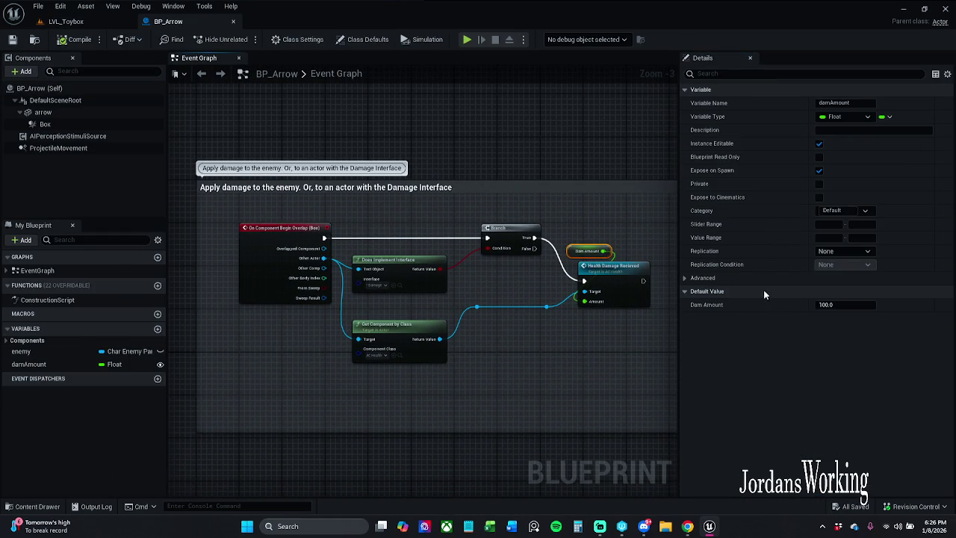
{"action": "scroll", "coordinate": [619, 329], "scroll_direction": "up", "scroll_amount": 1}
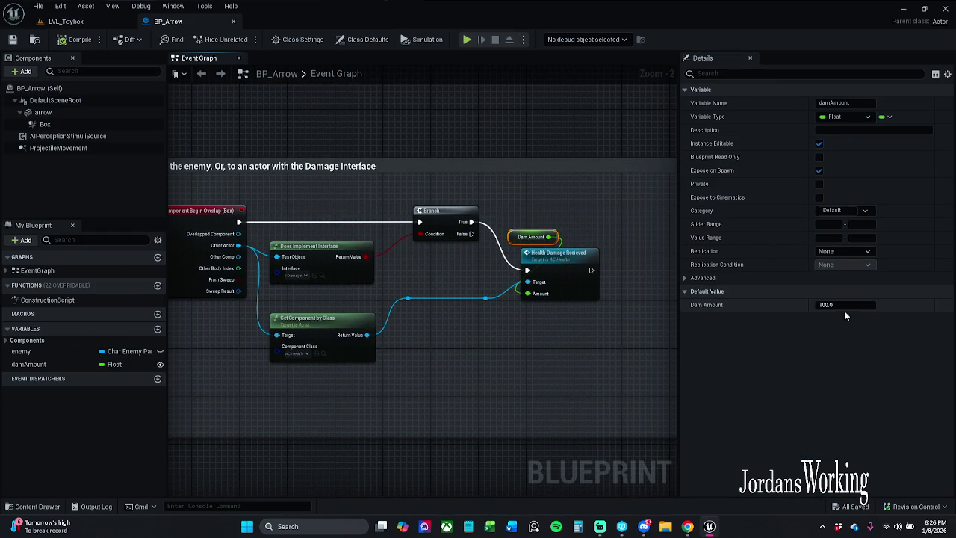
{"action": "left_click", "coordinate": [843, 310]}
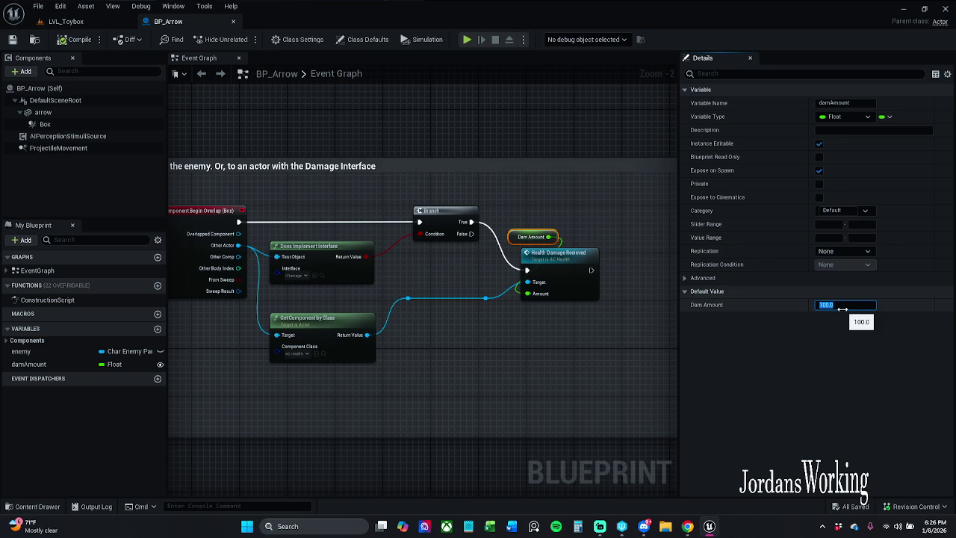
{"action": "type", "text": "15"}
{"action": "key", "text": "Return"}
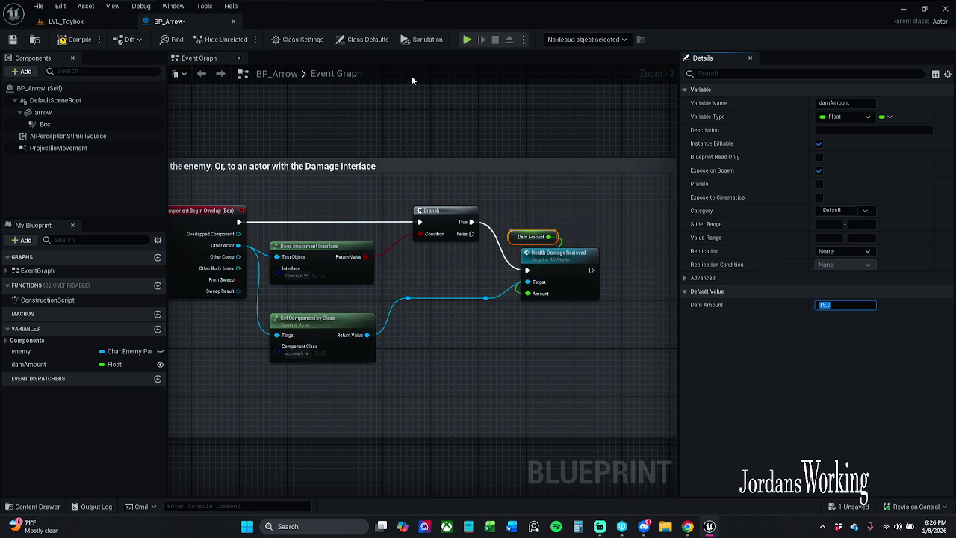
Step: Check out and save BP_Arrow, then play-test LVL_Toybox with the weaker arrows and stop
{"action": "key", "text": "ctrl+s"}
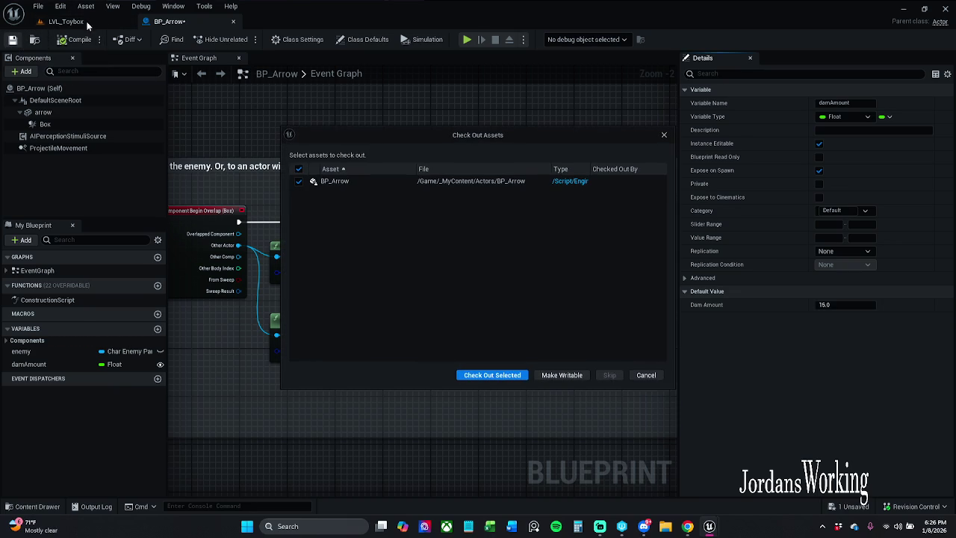
{"action": "left_click", "coordinate": [492, 375]}
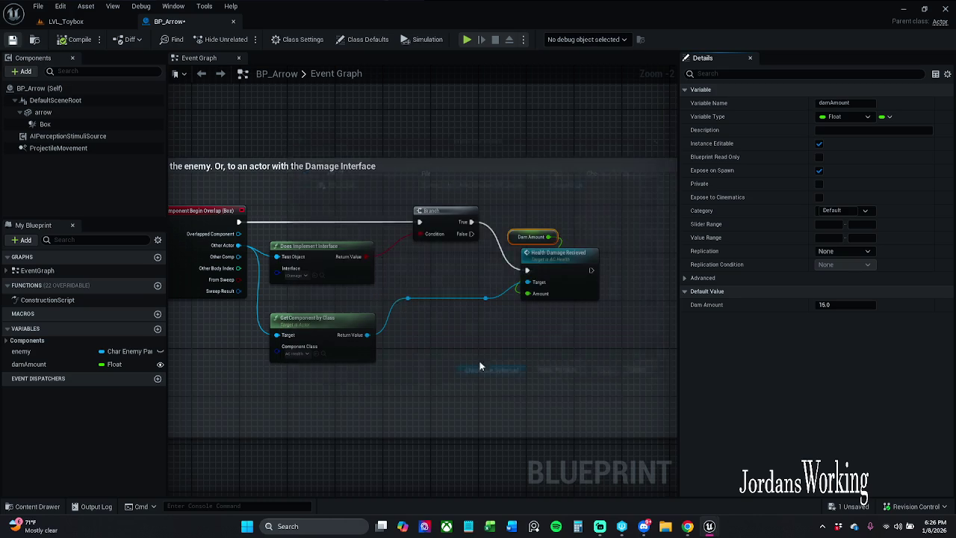
{"action": "left_click", "coordinate": [66, 21]}
{"action": "left_click", "coordinate": [245, 40]}
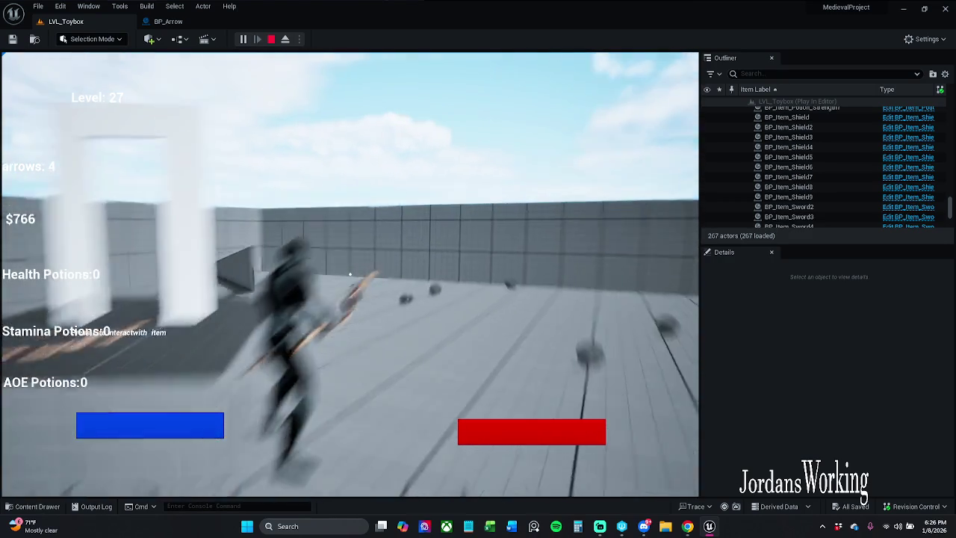
{"action": "key", "text": "Escape"}
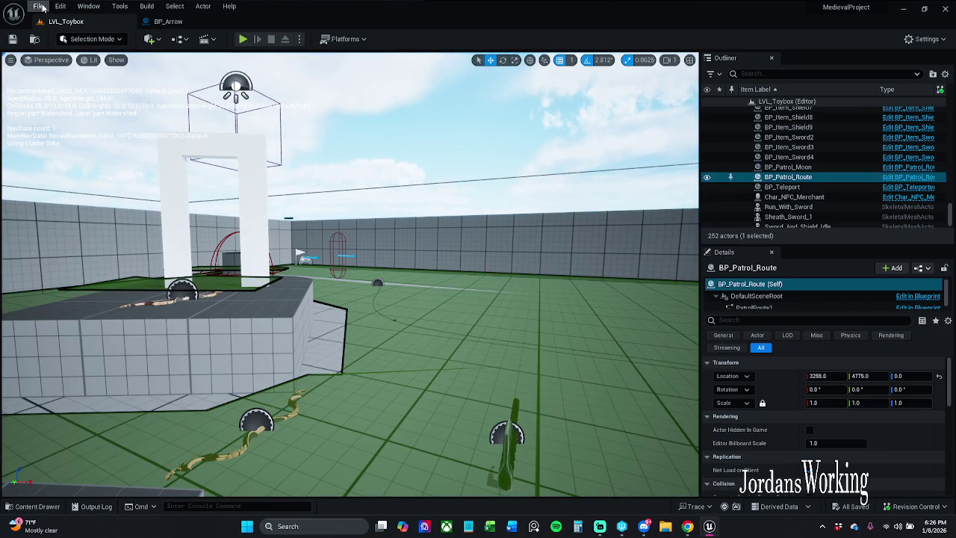
Step: Submit BP_Arrow as changelist 303 with the description 'Decreased the arrows Dam amount.'
{"action": "left_click", "coordinate": [37, 6]}
{"action": "mouse_move", "coordinate": [62, 69]}
{"action": "left_click", "coordinate": [314, 197]}
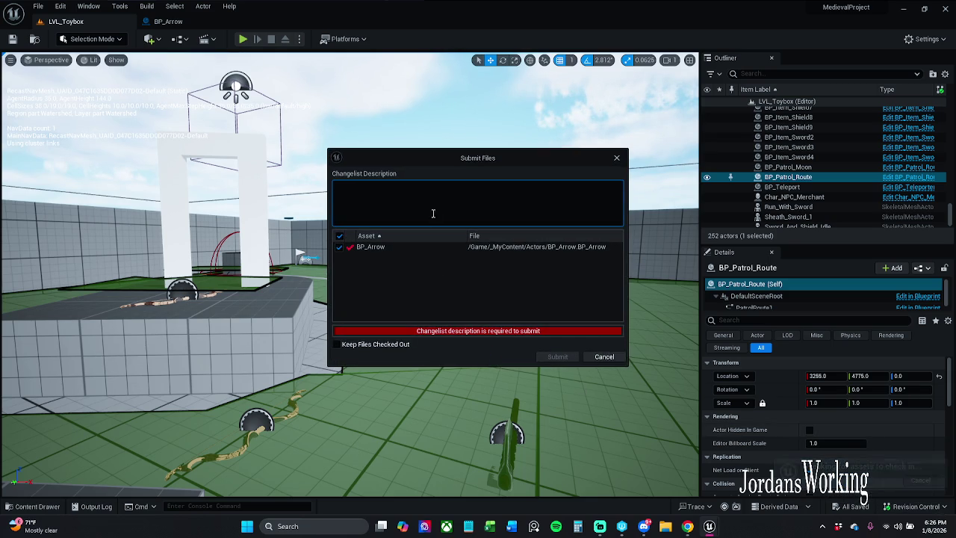
{"action": "type", "text": "Decreased the arrows Dam amount."}
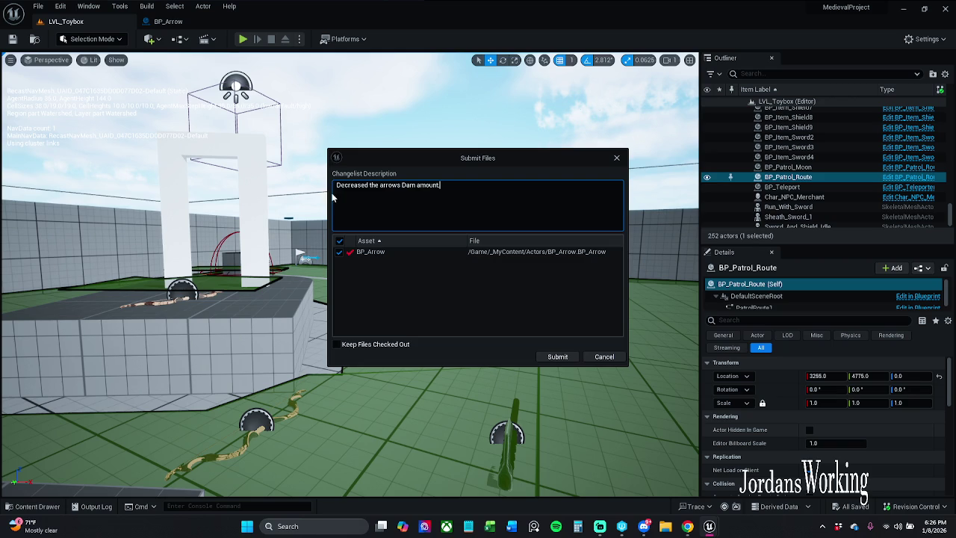
{"action": "left_click", "coordinate": [557, 357]}
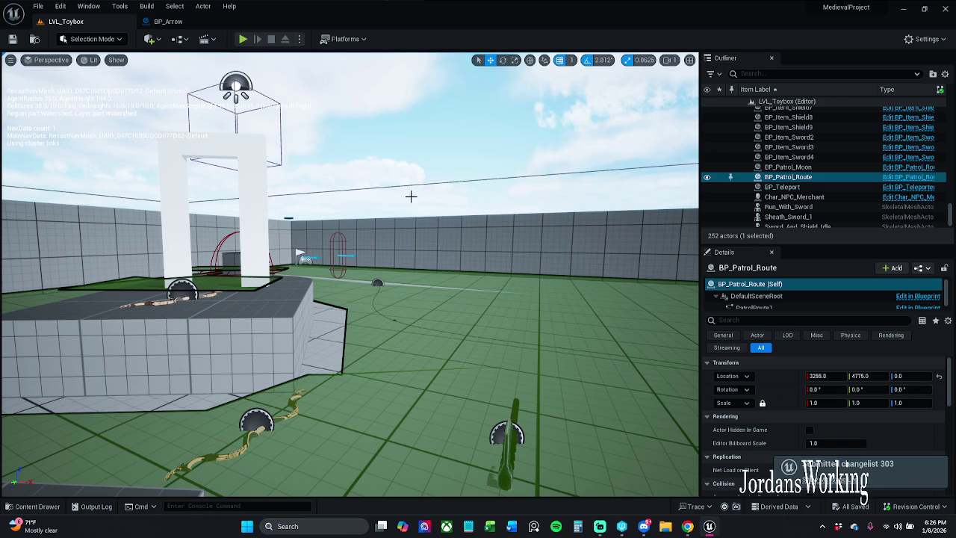